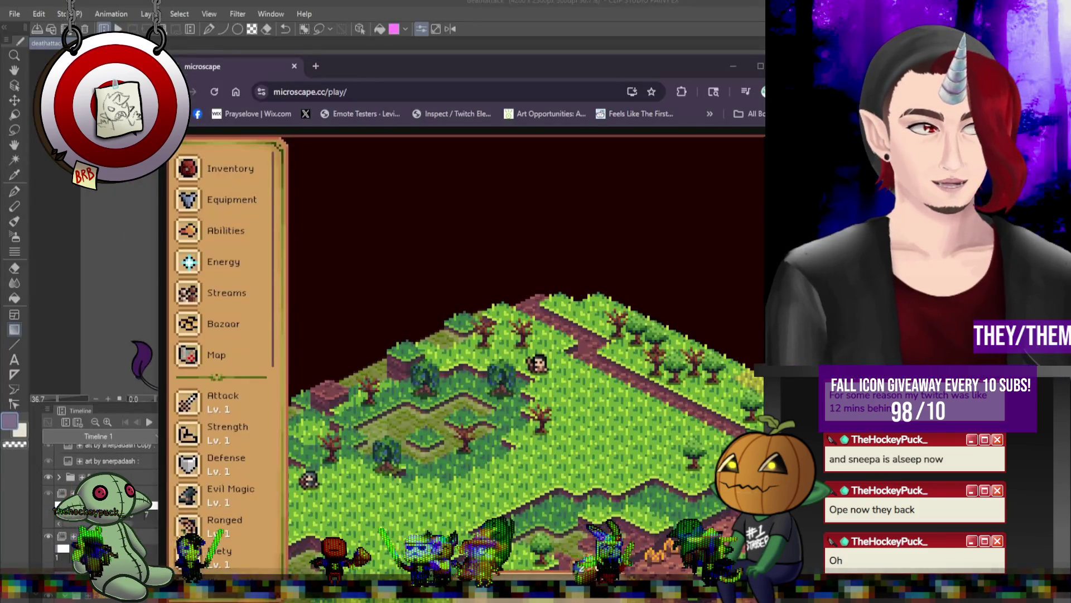
- Return to the Microscape game page and open the character's inventory of ores and shrimp
drag(415, 77, 420, 29)
click(400, 57)
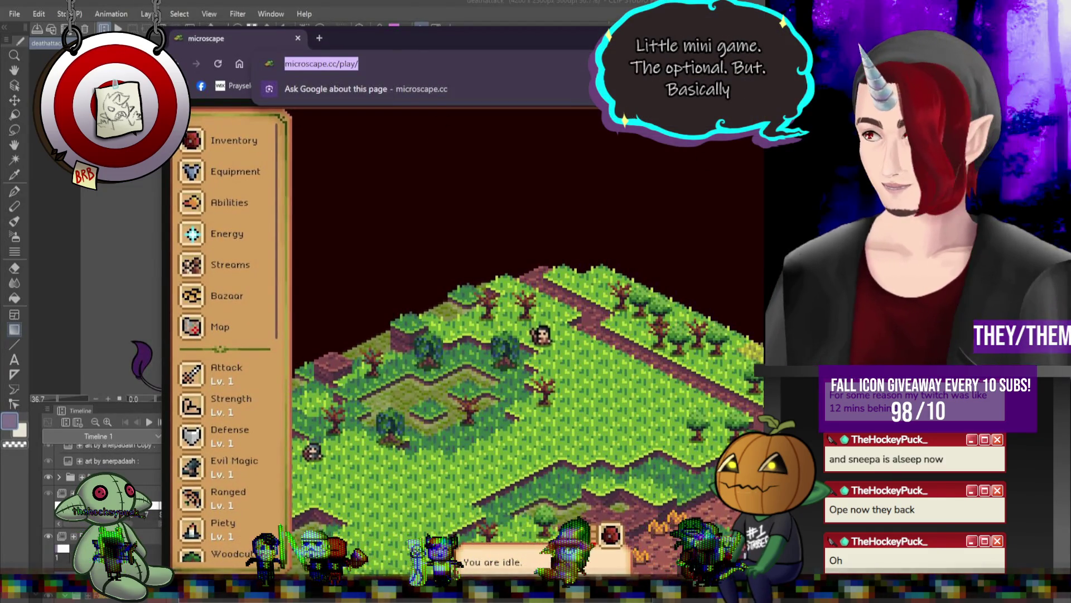
click(440, 146)
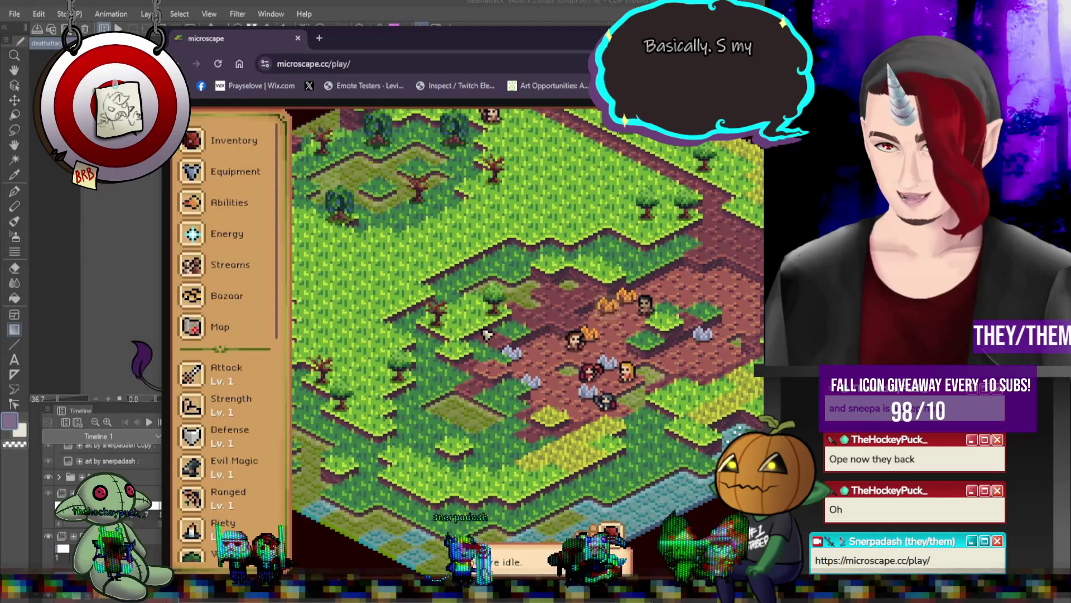
click(234, 140)
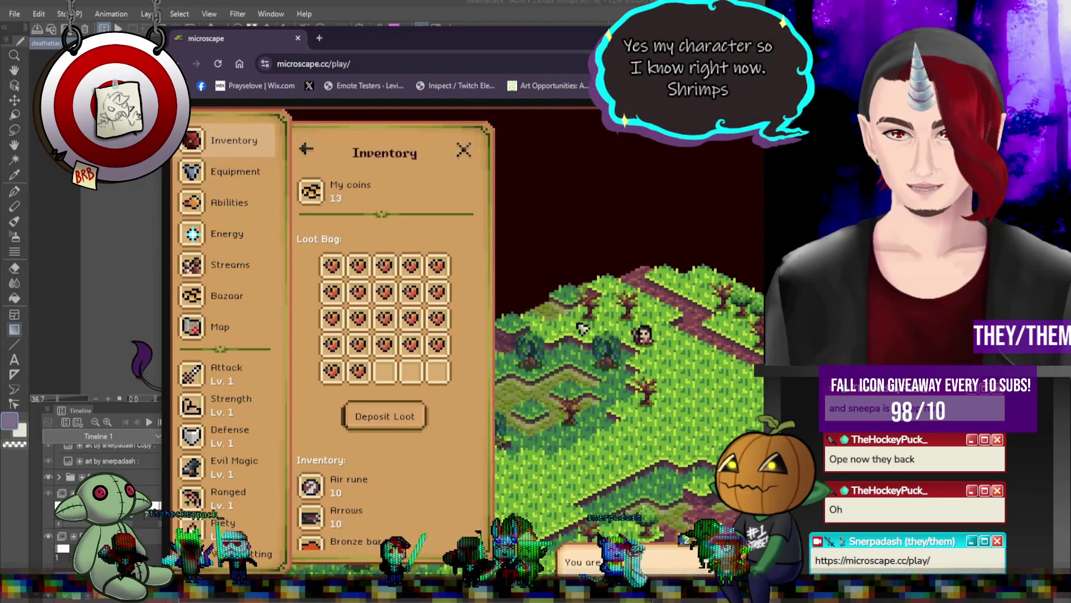
scroll(383, 453, down, 3)
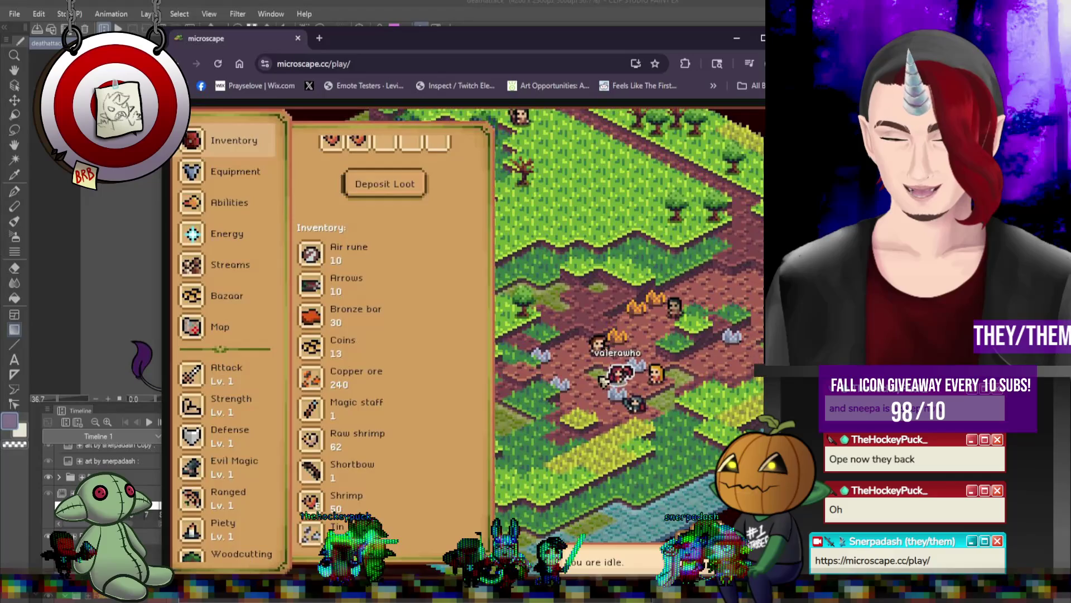
- Start the Tin mining activity at Tin Rock, then hide the game behind Clip Studio Paint
click(621, 368)
click(383, 245)
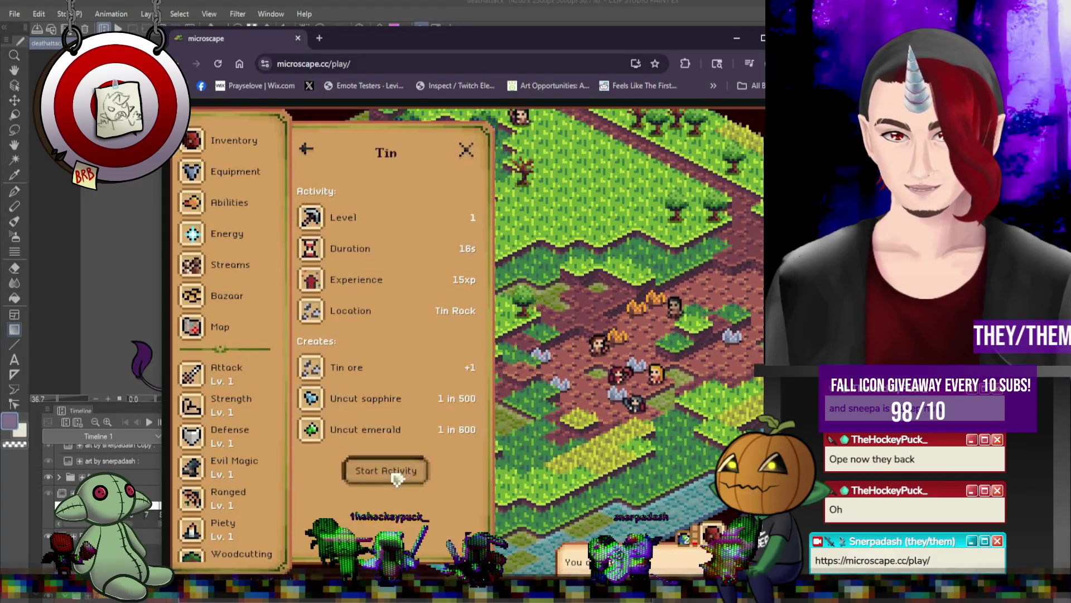
click(394, 471)
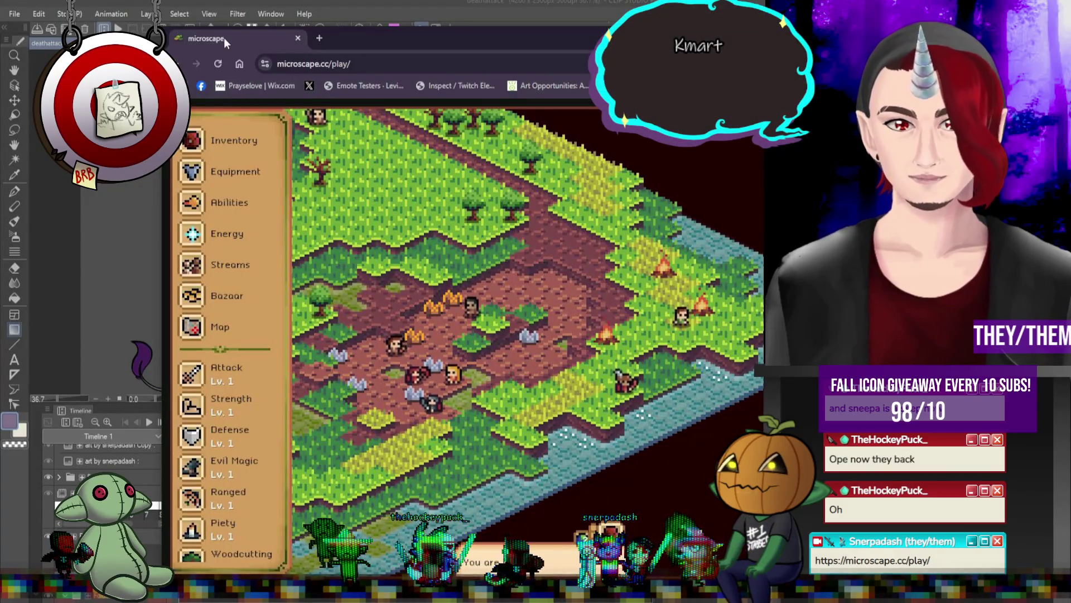
key(alt+Tab)
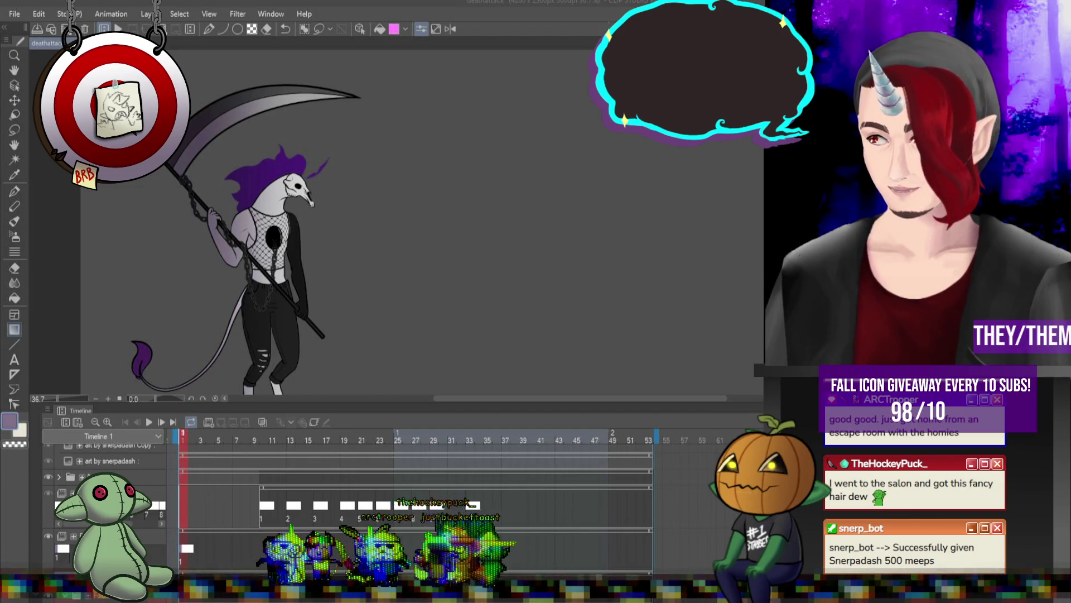
scroll(223, 285, down, 2)
click(167, 422)
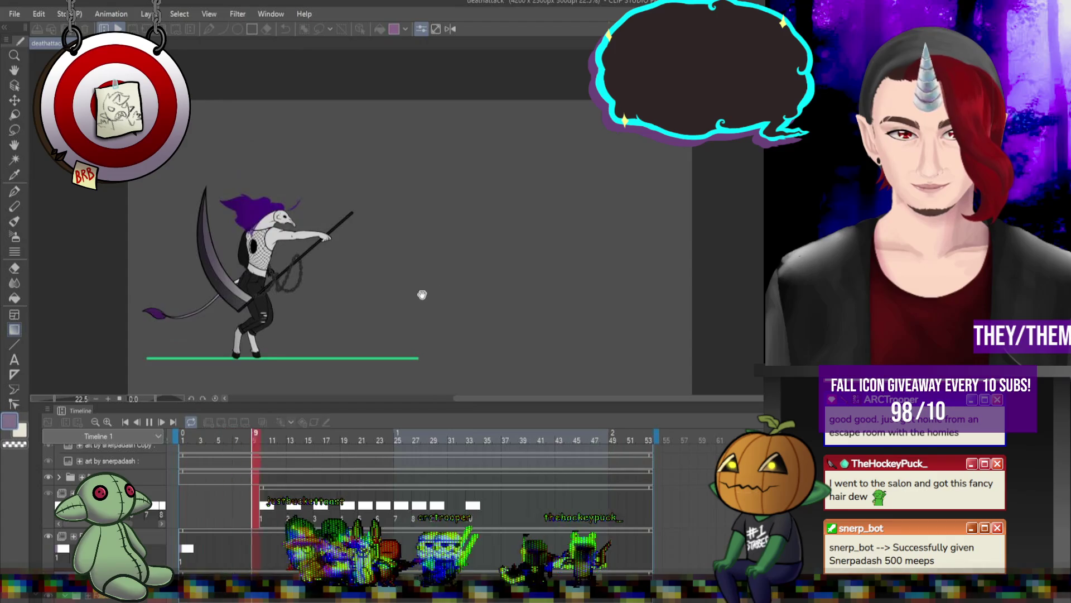
click(151, 422)
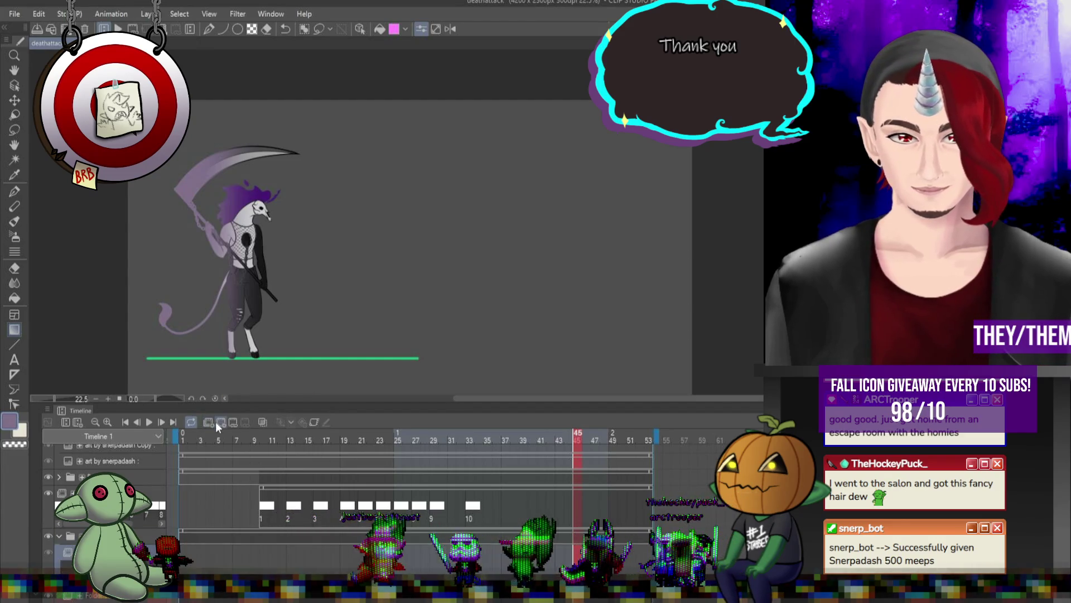
scroll(245, 511, down, 1)
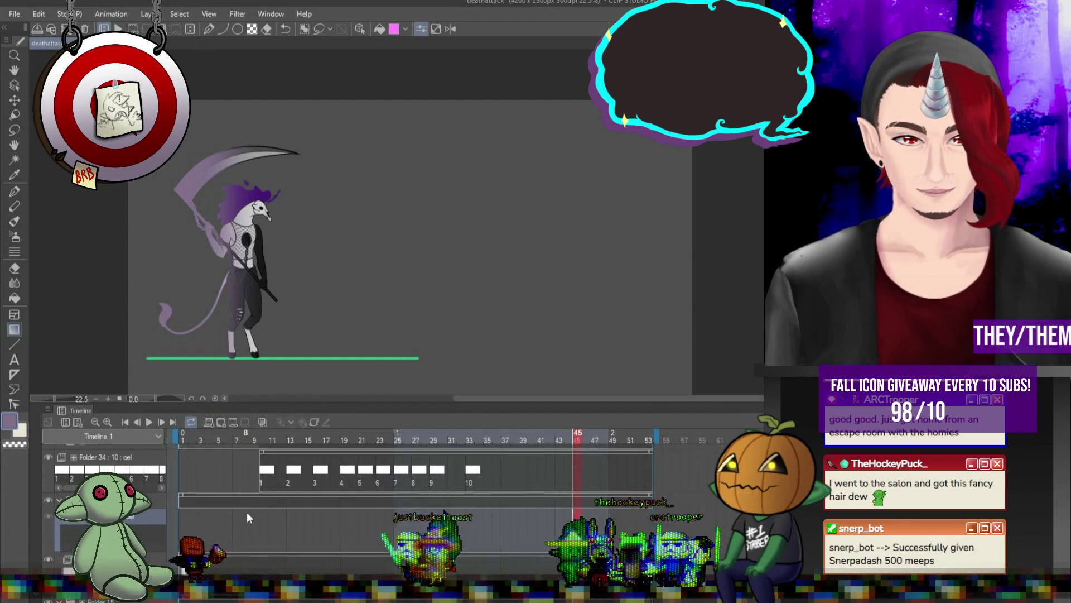
scroll(245, 511, down, 1)
- Jump back to the first animation frame to work on the skull character's purple hair
click(182, 494)
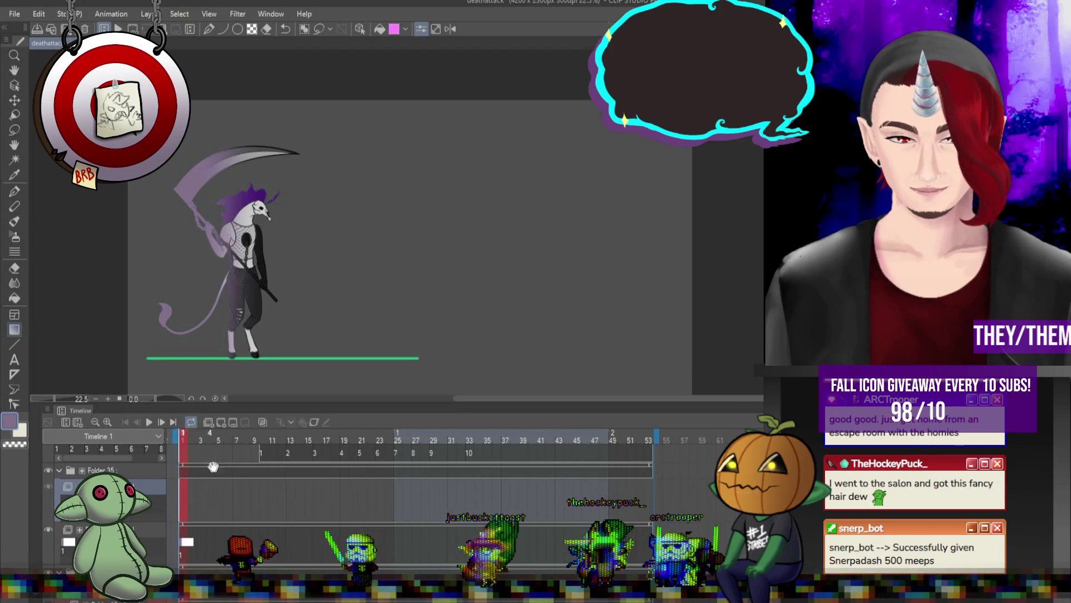
scroll(182, 177, up, 1)
scroll(182, 178, up, 2)
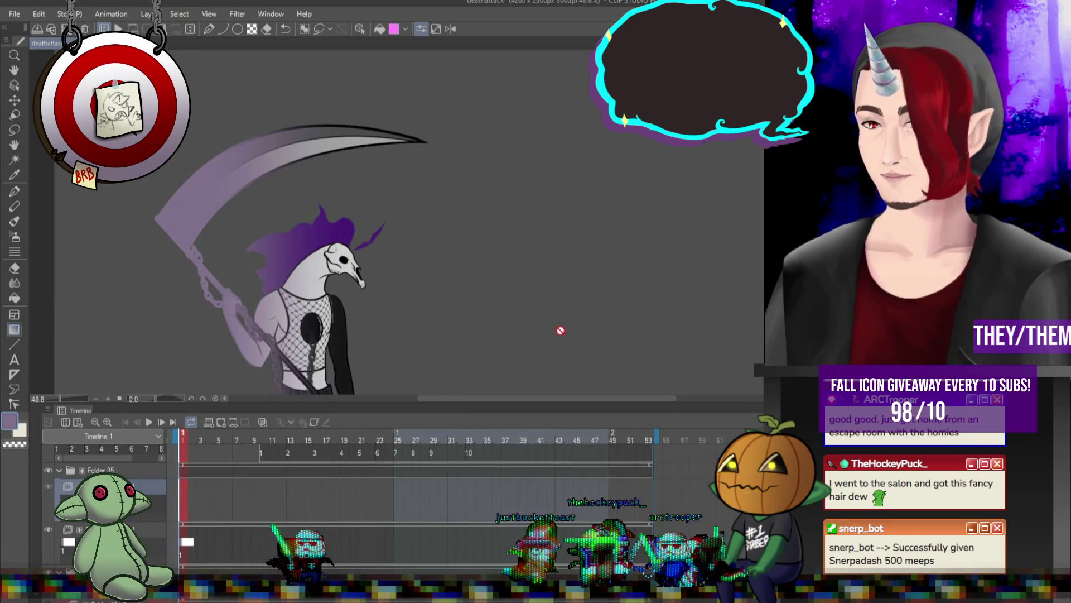
scroll(514, 321, down, 2)
scroll(513, 132, up, 1)
scroll(514, 131, up, 1)
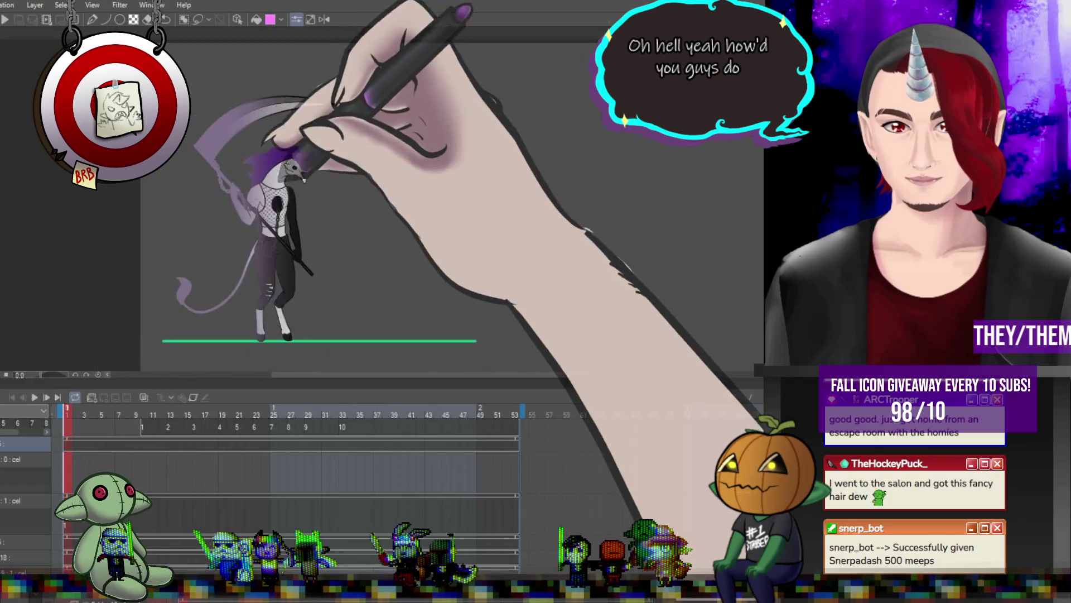
scroll(377, 201, up, 3)
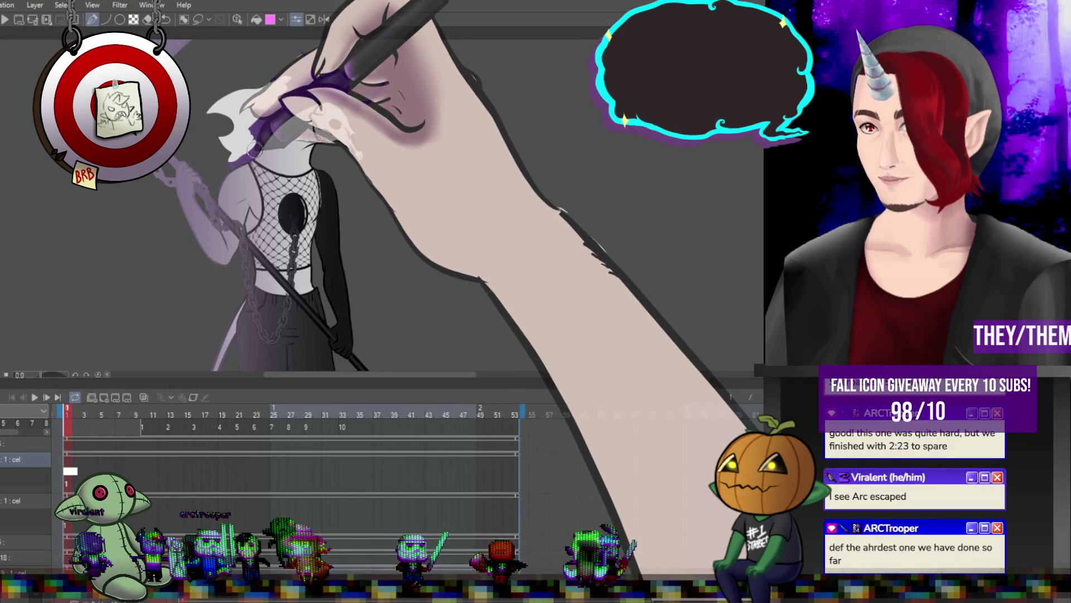
scroll(327, 97, down, 3)
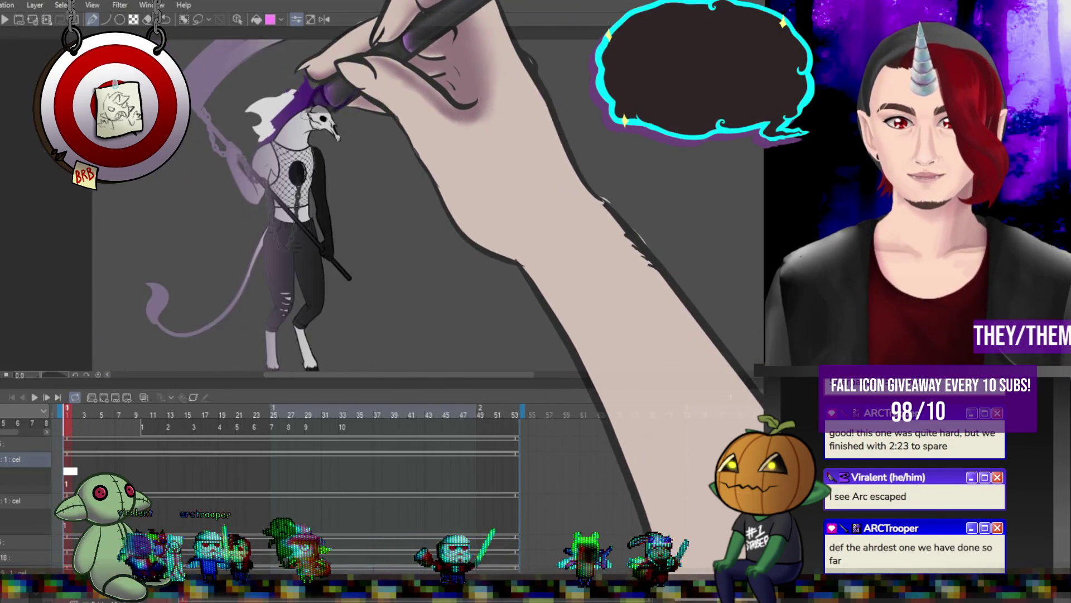
scroll(327, 98, up, 3)
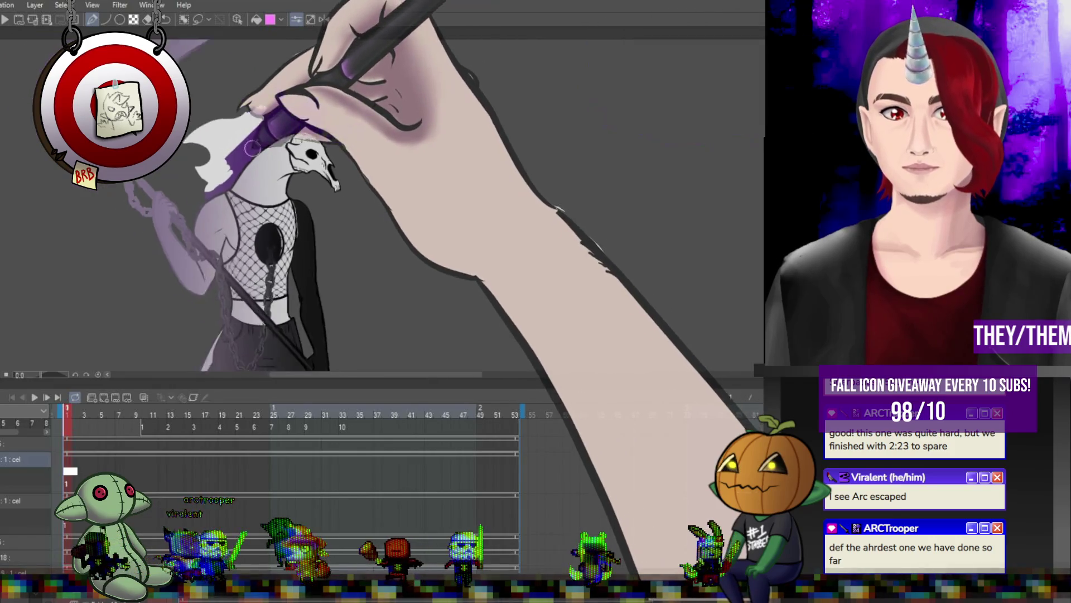
scroll(289, 171, down, 4)
scroll(289, 167, up, 2)
scroll(289, 234, up, 2)
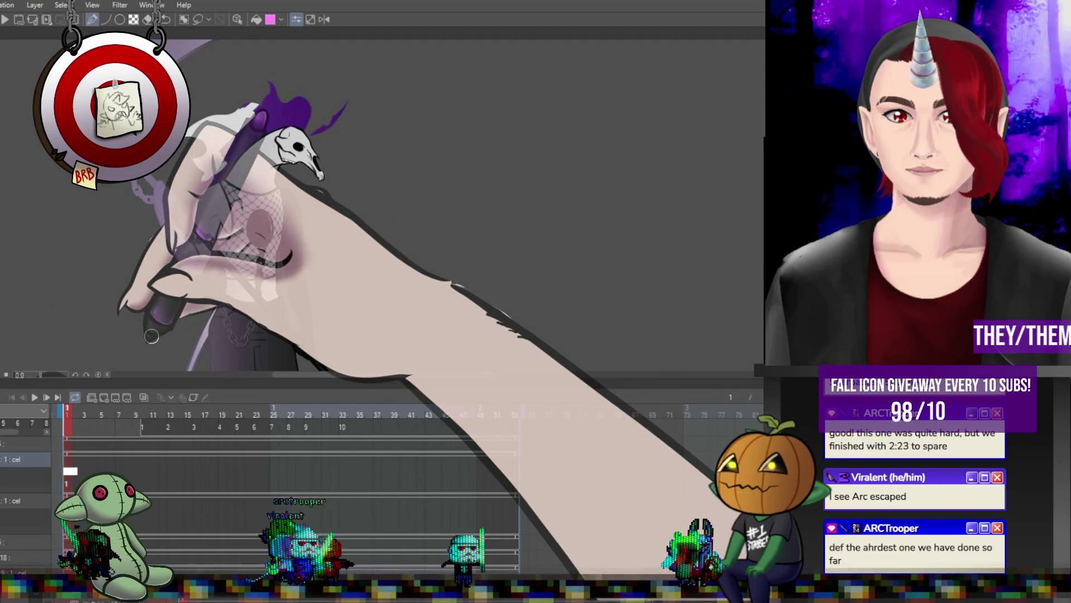
scroll(152, 335, up, 1)
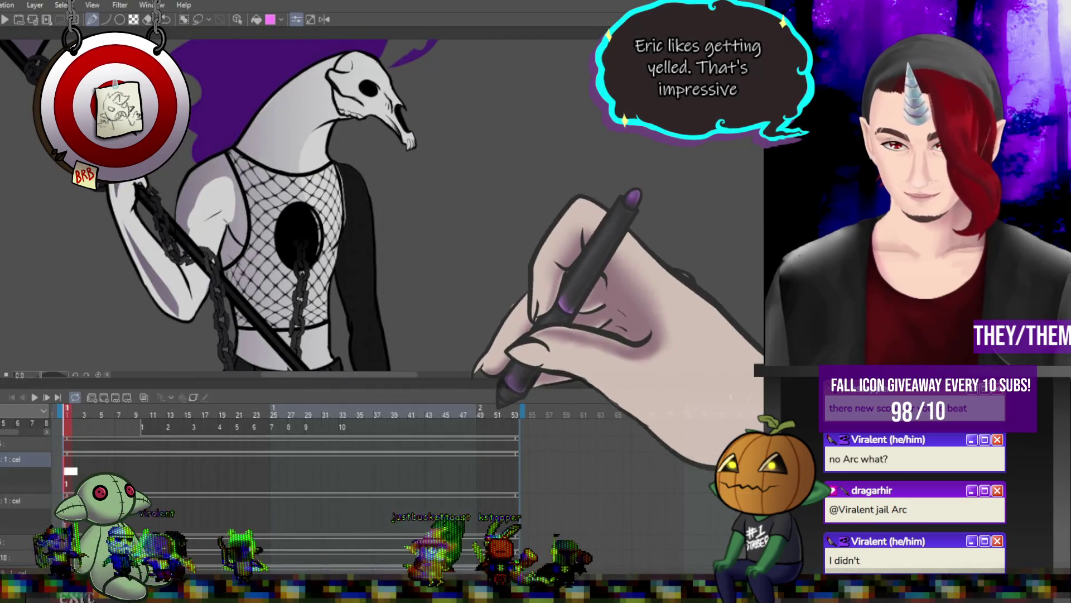
- Zoom out to view the whole character with its finished flowing purple hair
key(ctrl+minus)
scroll(277, 181, up, 2)
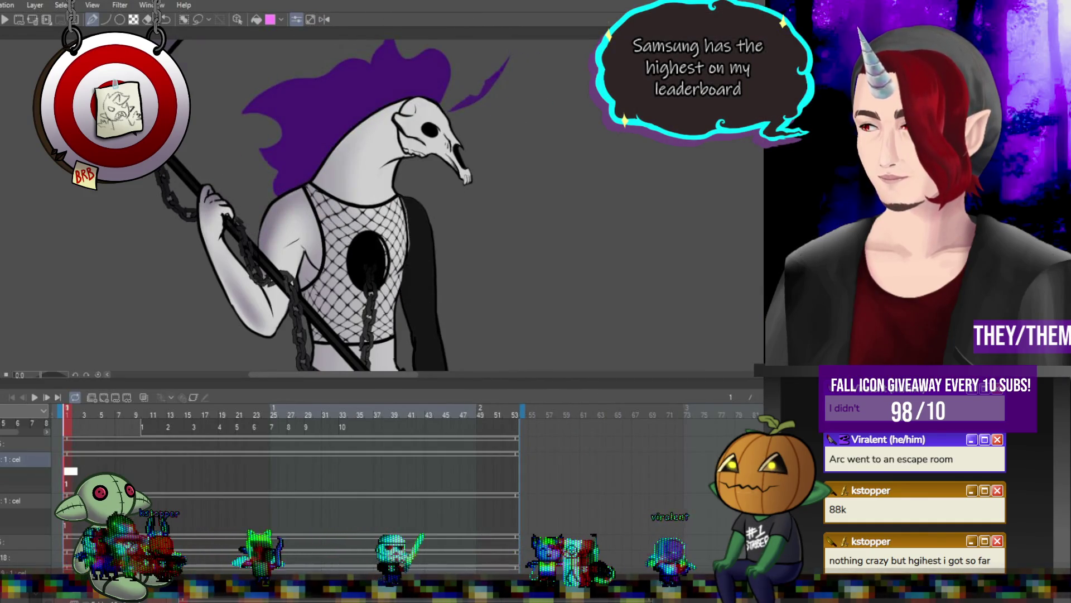
scroll(243, 133, up, 5)
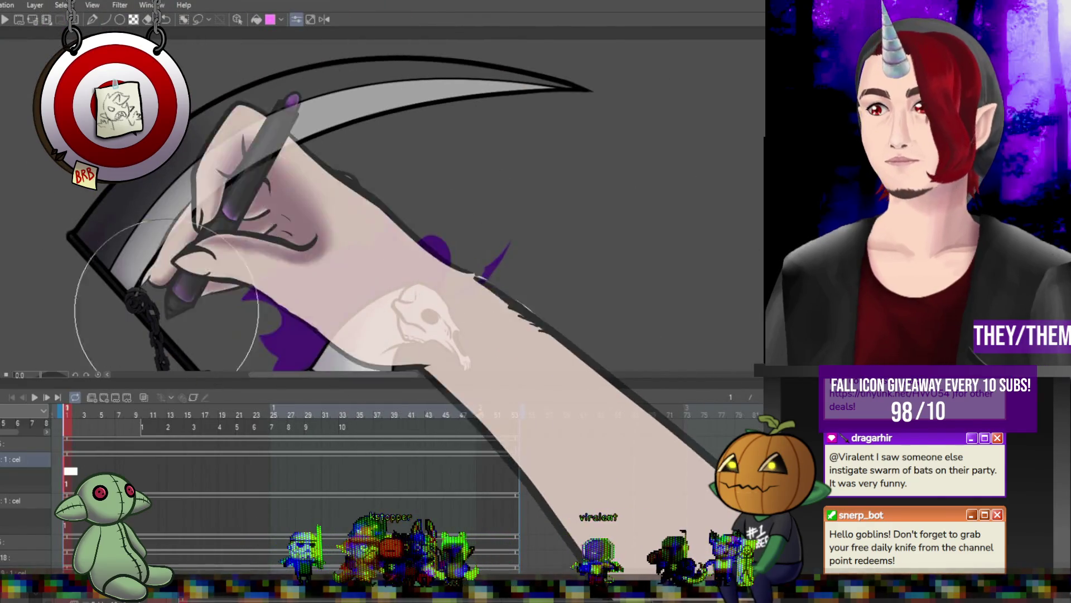
scroll(222, 285, down, 3)
scroll(222, 285, down, 1)
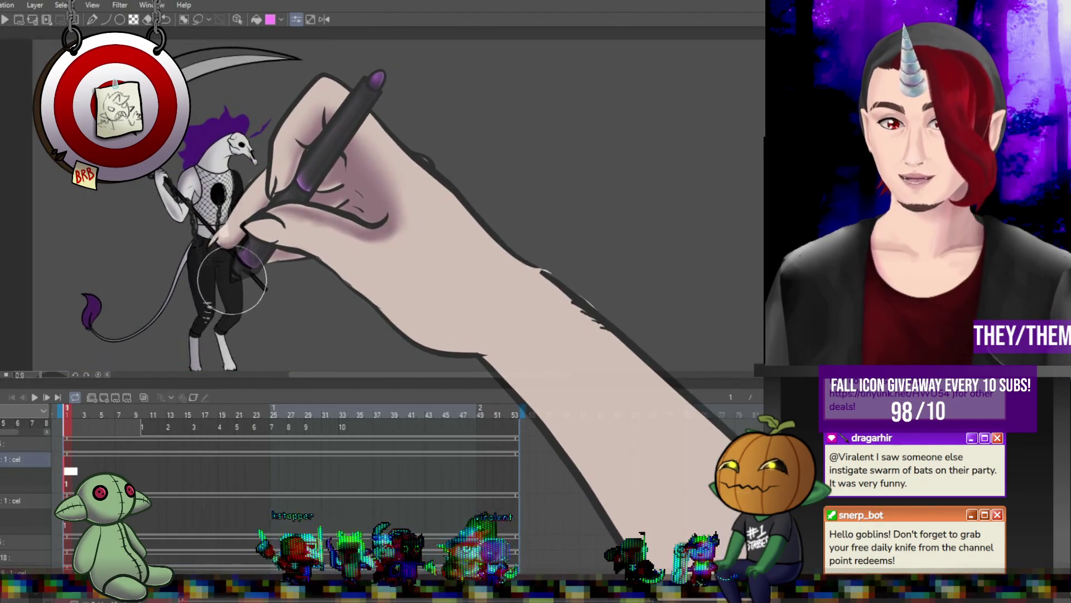
scroll(291, 270, up, 1)
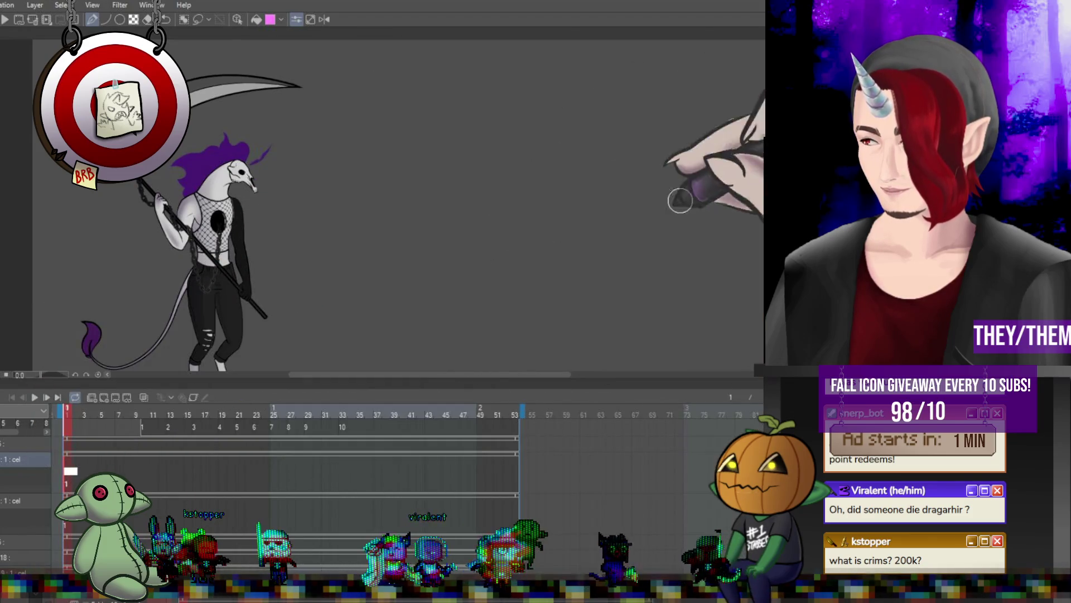
- Draw a horizontal ground line beneath the character's feet
drag(62, 319, 489, 318)
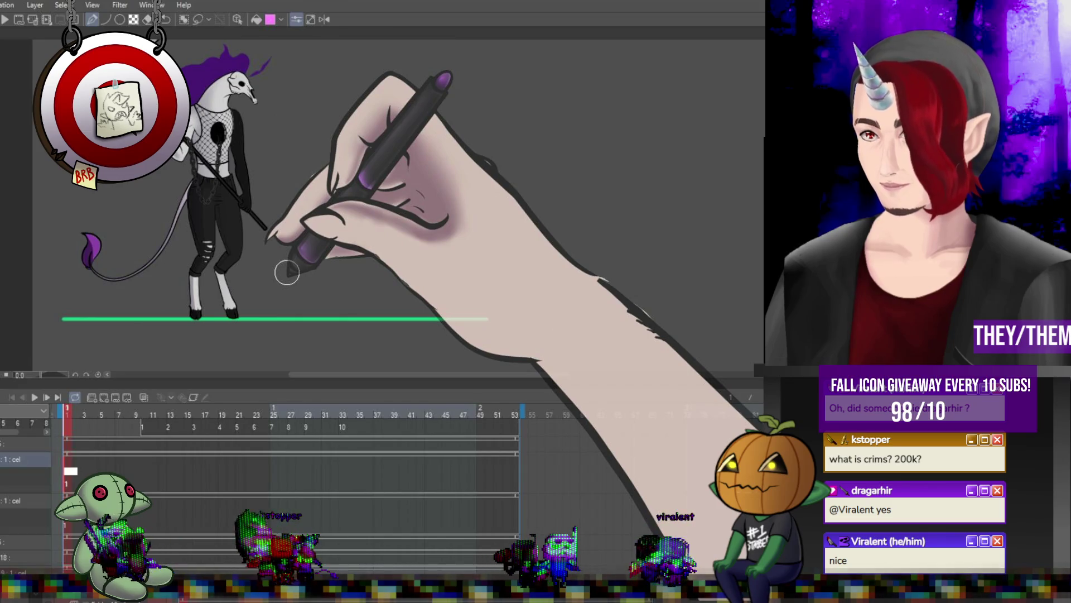
scroll(236, 139, up, 3)
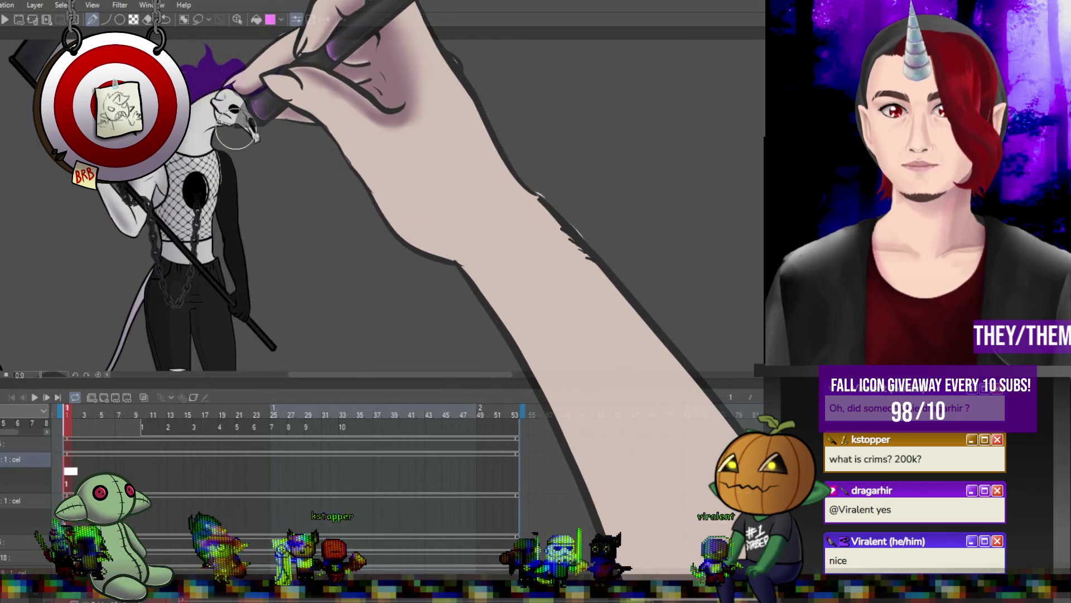
scroll(237, 138, down, 3)
scroll(226, 226, up, 1)
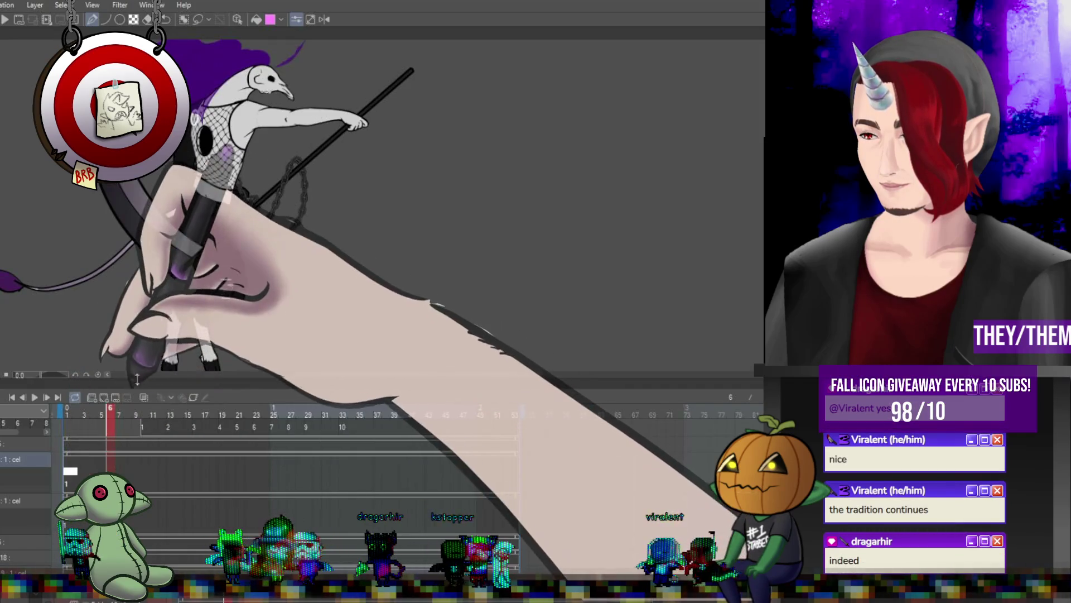
click(130, 400)
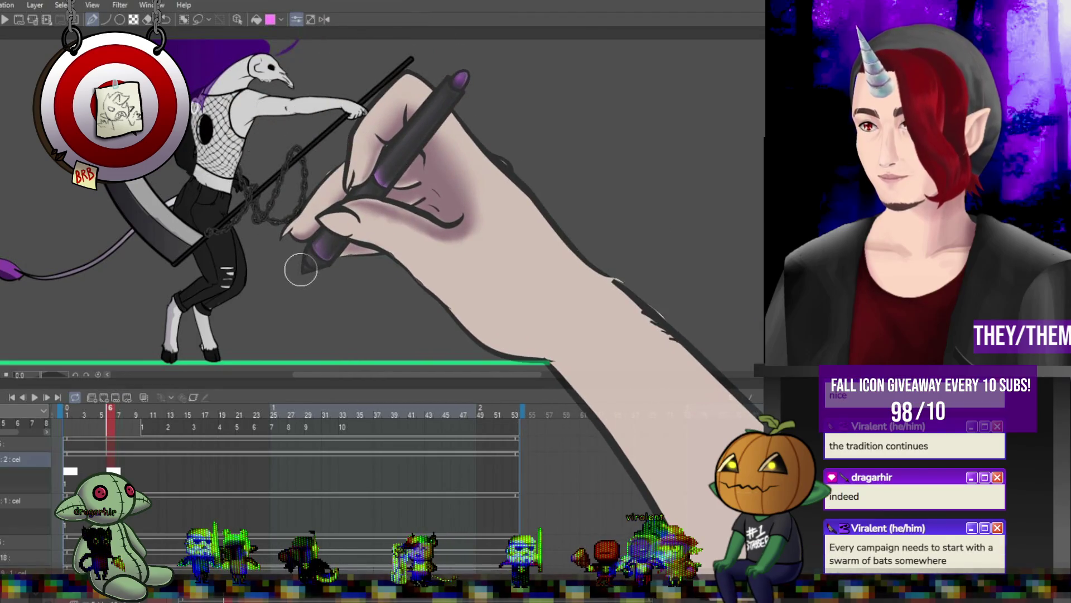
click(139, 470)
click(149, 469)
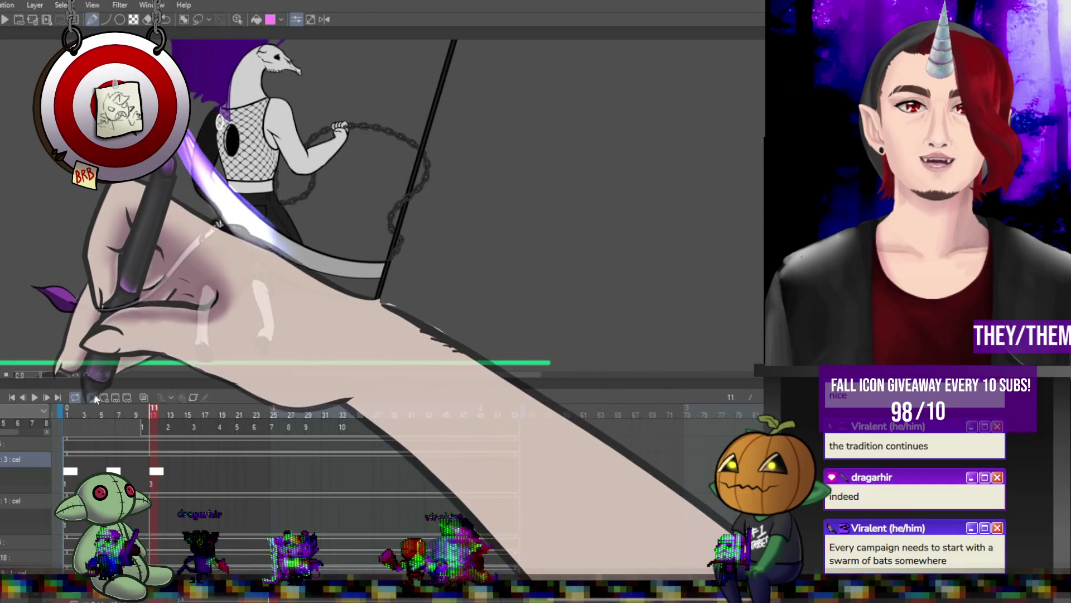
click(94, 396)
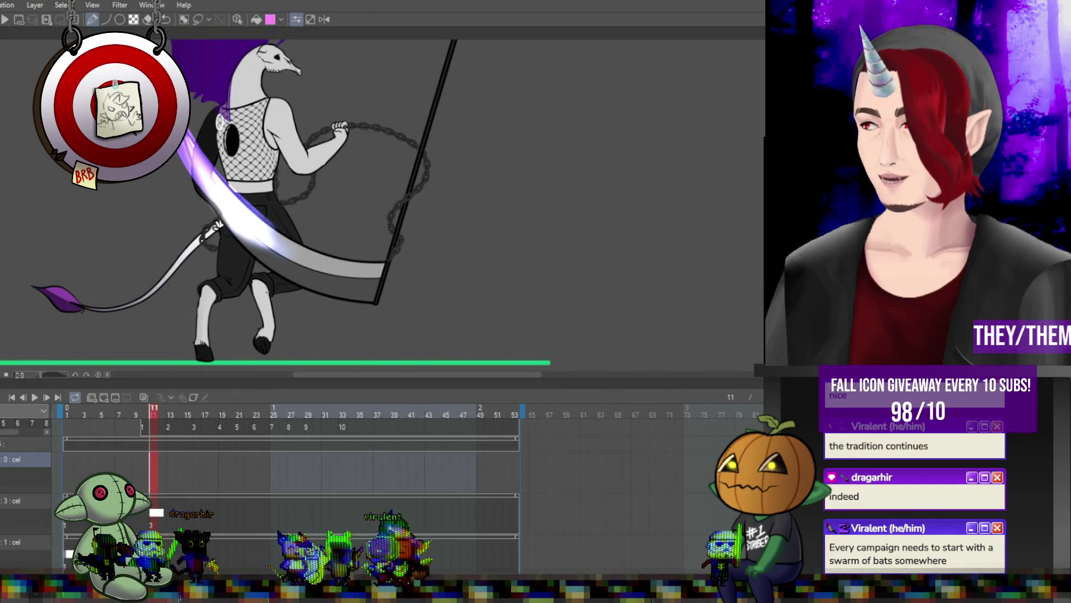
click(98, 396)
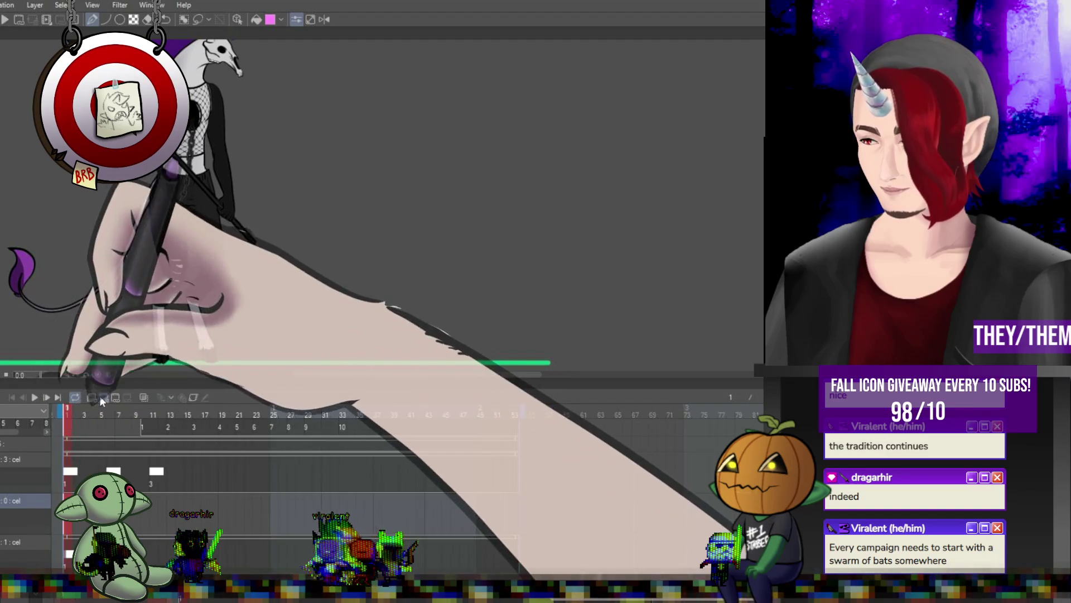
click(111, 397)
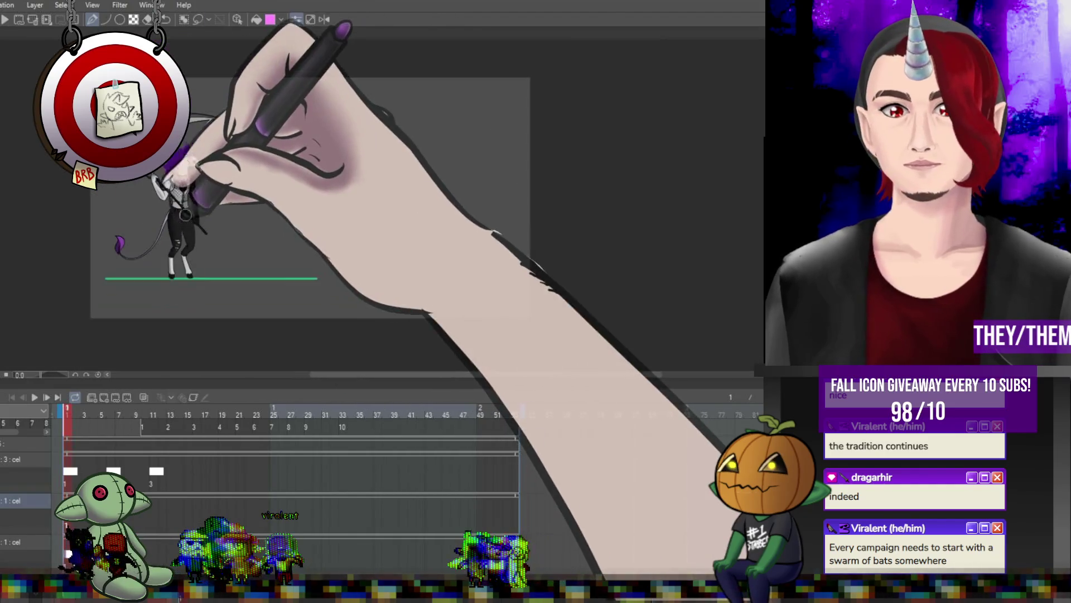
scroll(190, 201, up, 2)
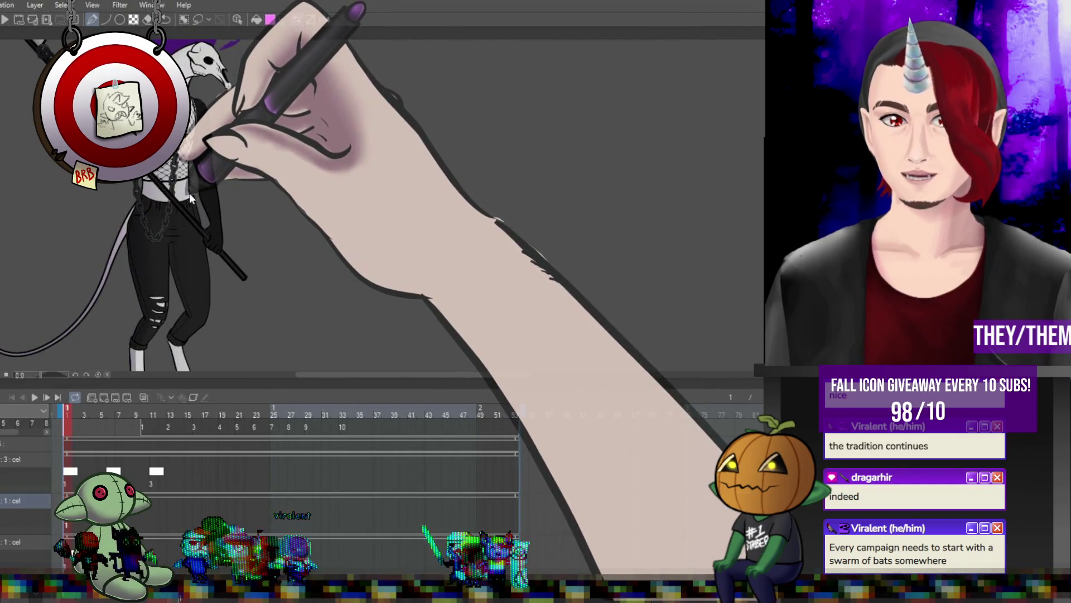
scroll(189, 193, up, 2)
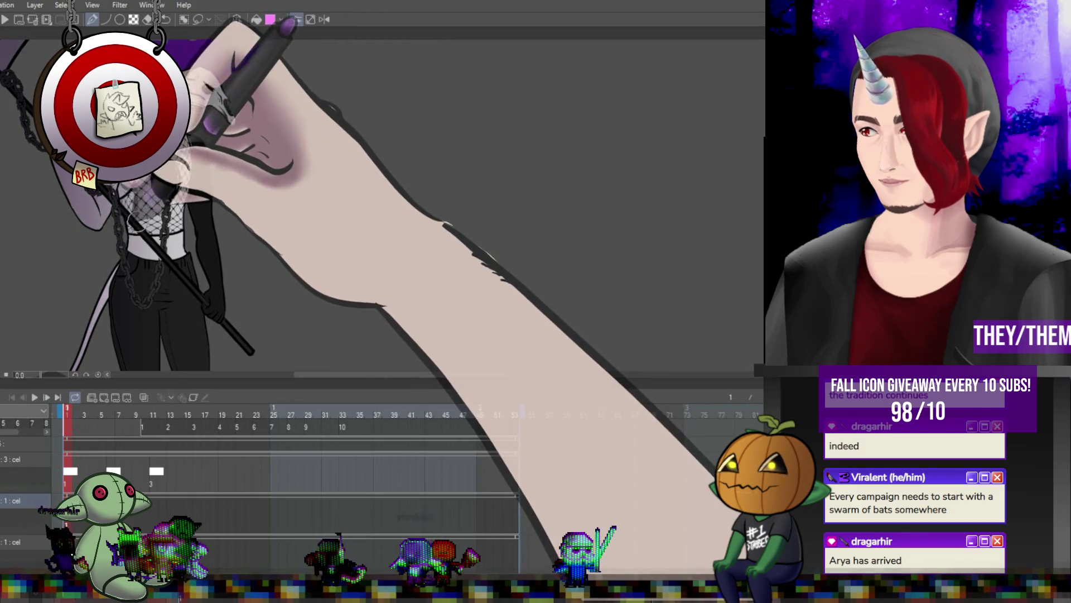
key(Right)
key(Right)
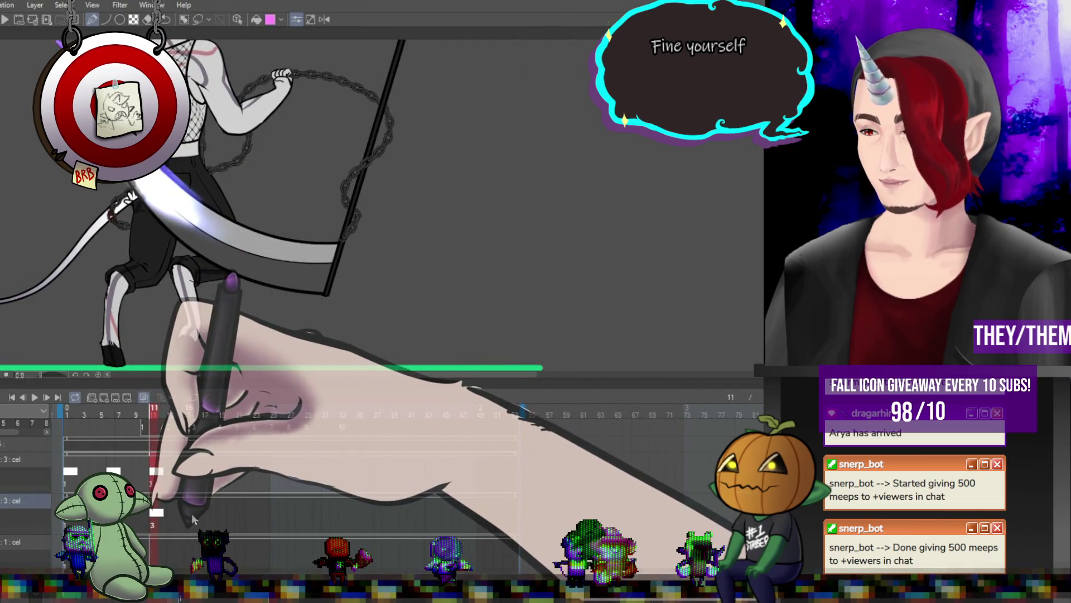
- Add new cel 4 at frame 15 for the forward scythe swing with blue slash trail, viewed full-length
click(193, 498)
click(189, 513)
click(177, 397)
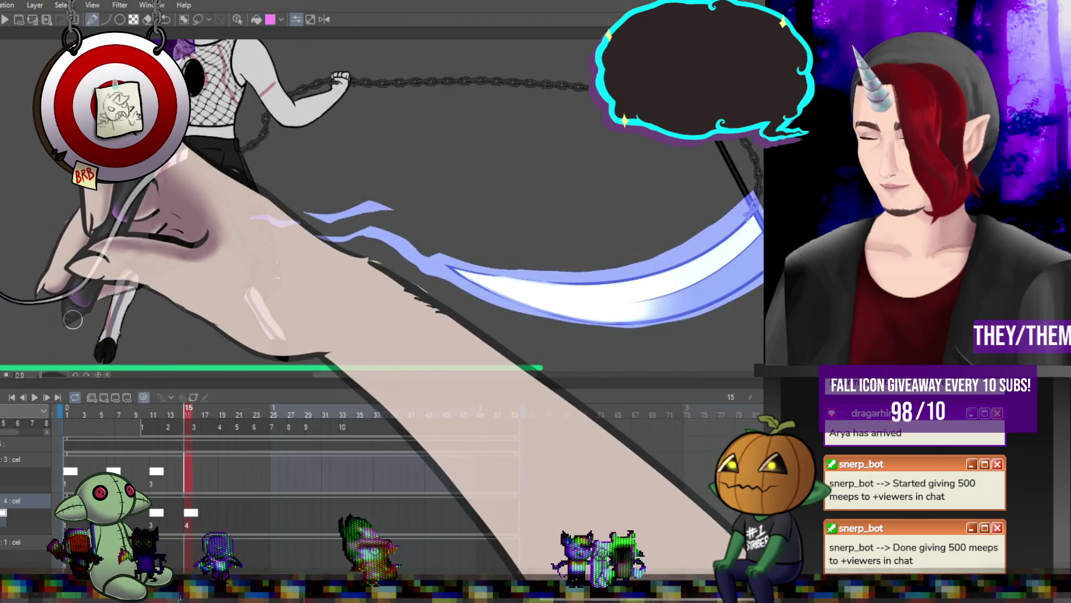
scroll(224, 85, up, 3)
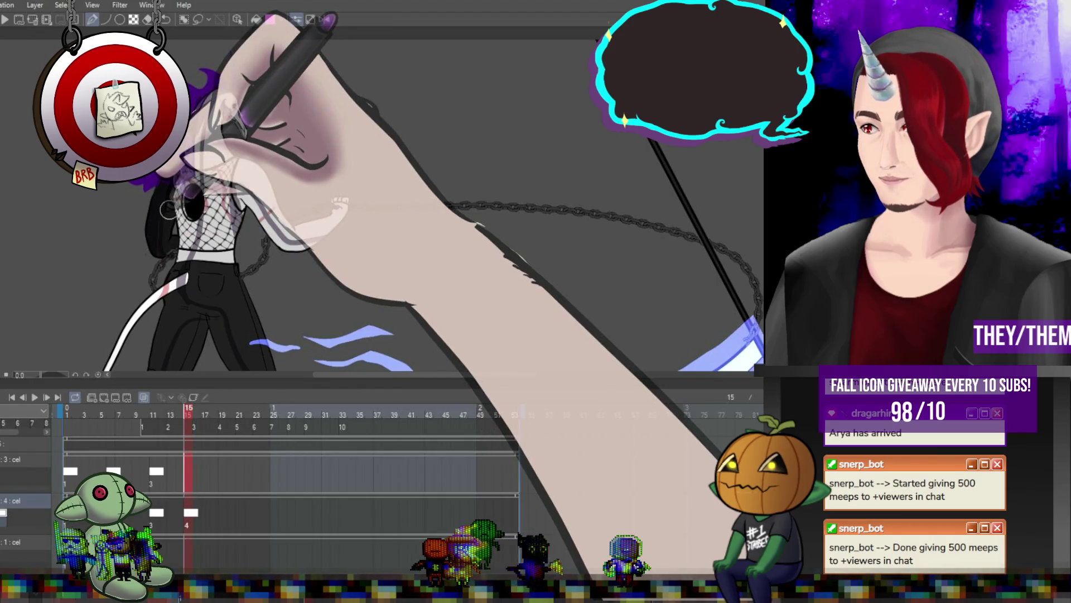
key(ctrl+minus)
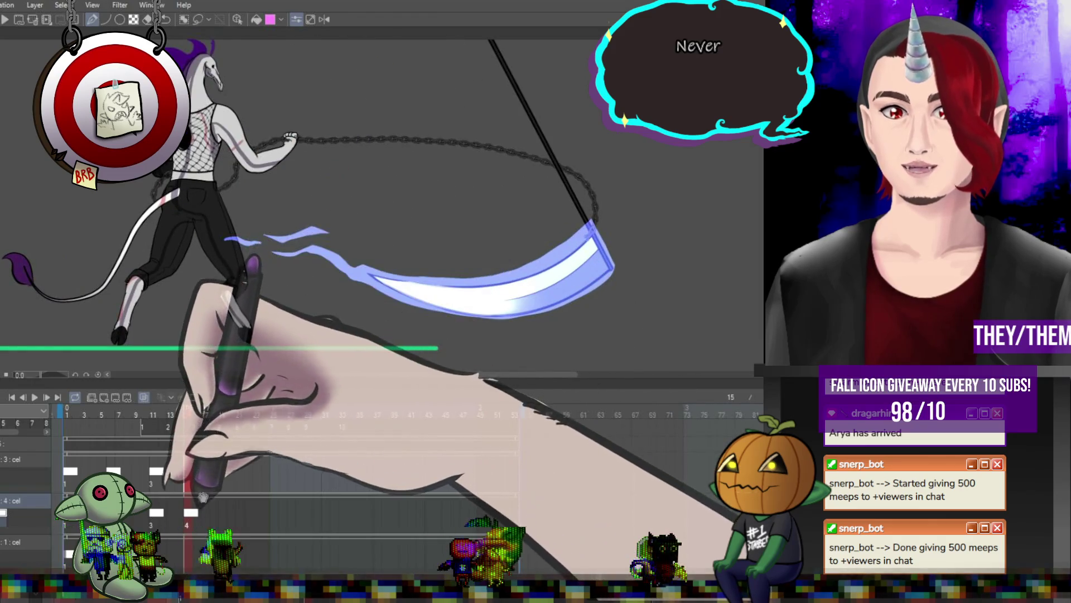
- Add new cel 5 at frame 19 for the follow-through pose, then move on to frame 22
click(221, 513)
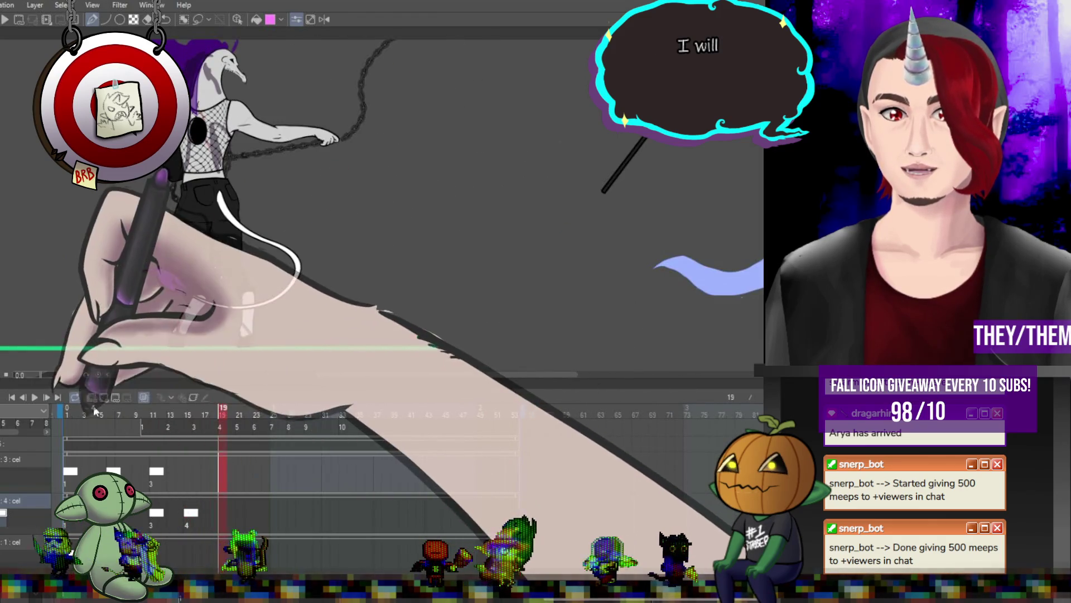
click(114, 396)
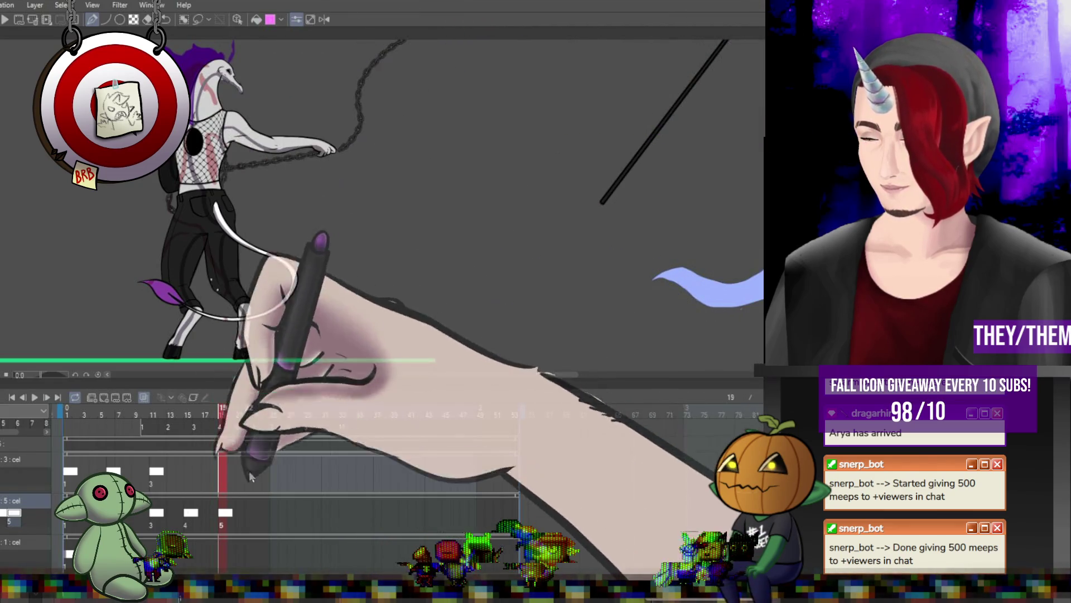
click(249, 411)
- Add new cel 6 at frame 22 for the chain pull-back pose, then step ahead to frame 25
click(252, 513)
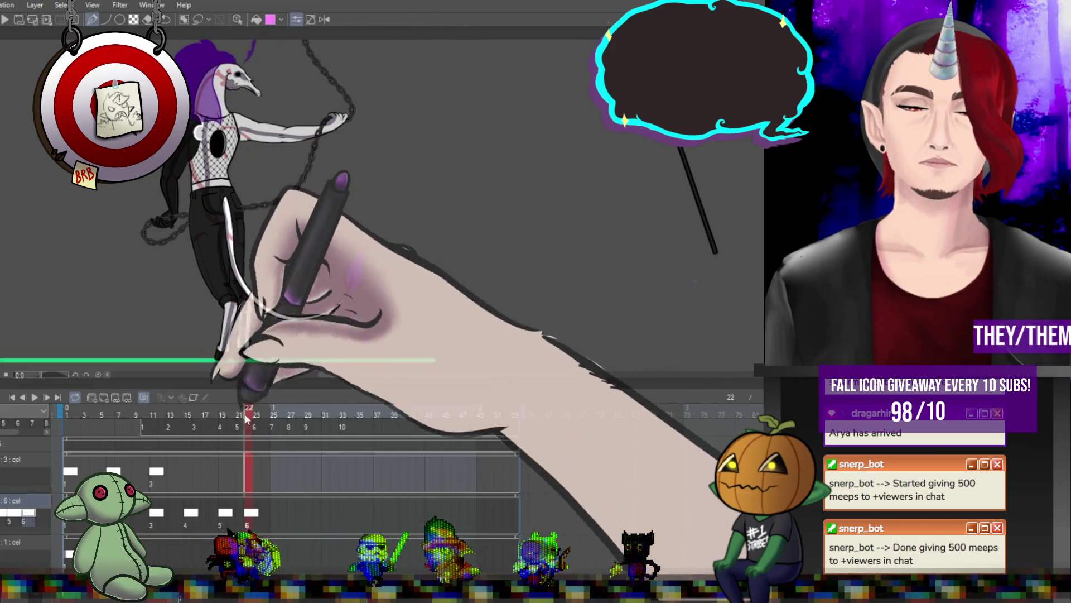
key(Right)
key(Right)
key(Right)
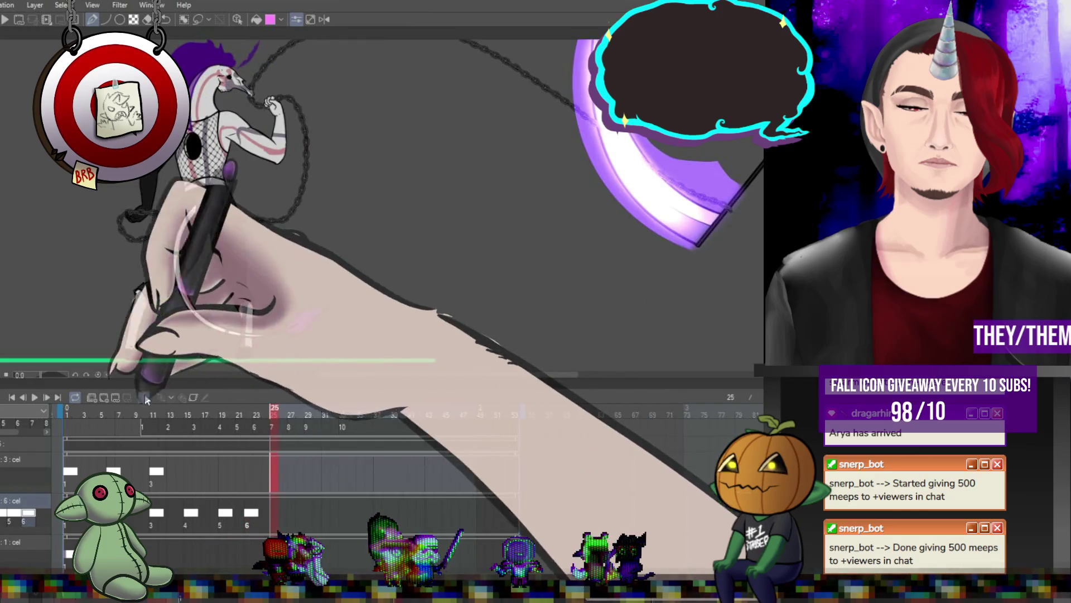
- Add new cel 7 at frame 25 for the wind-up beside the purple slash arc
click(106, 397)
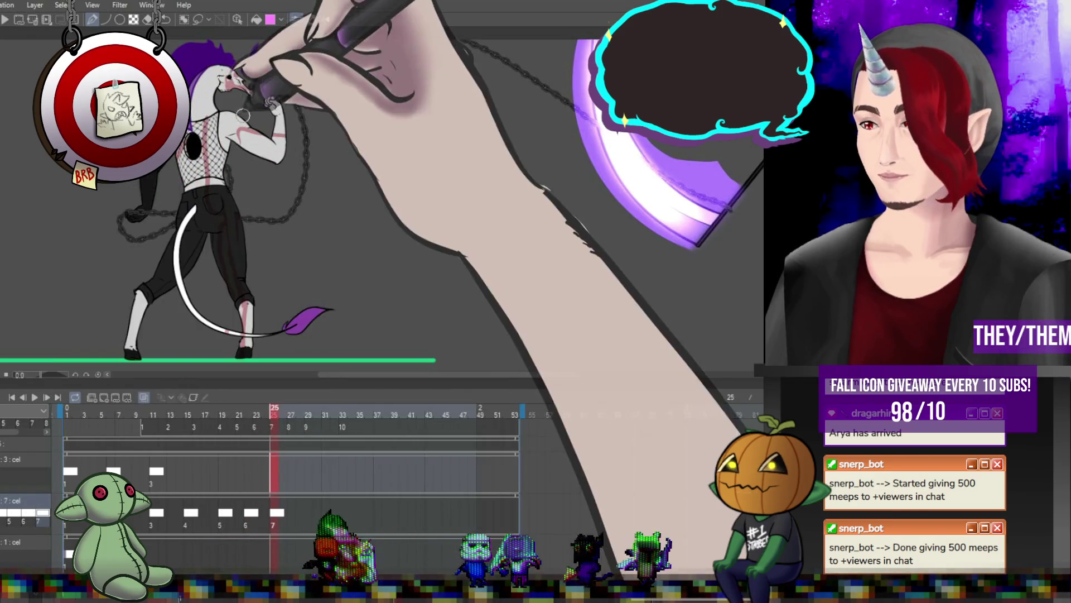